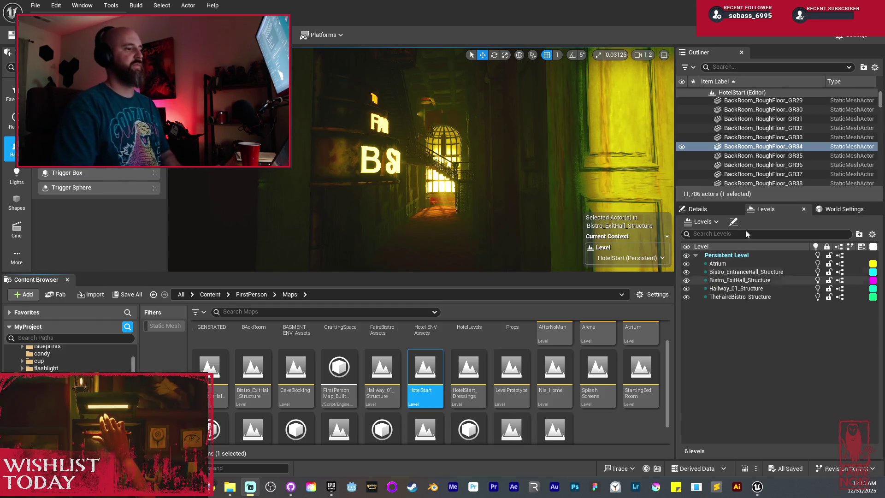
# - Fly along the lit corridor and past the red-carpeted staircase corridor into the crate storeroom
pyautogui.moveTo(415, 161)
pyautogui.mouseDown()
pyautogui.moveTo(382, 164)
pyautogui.moveTo(396, 163)
pyautogui.mouseUp()
pyautogui.moveTo(466, 152); pyautogui.dragTo(466, 152)
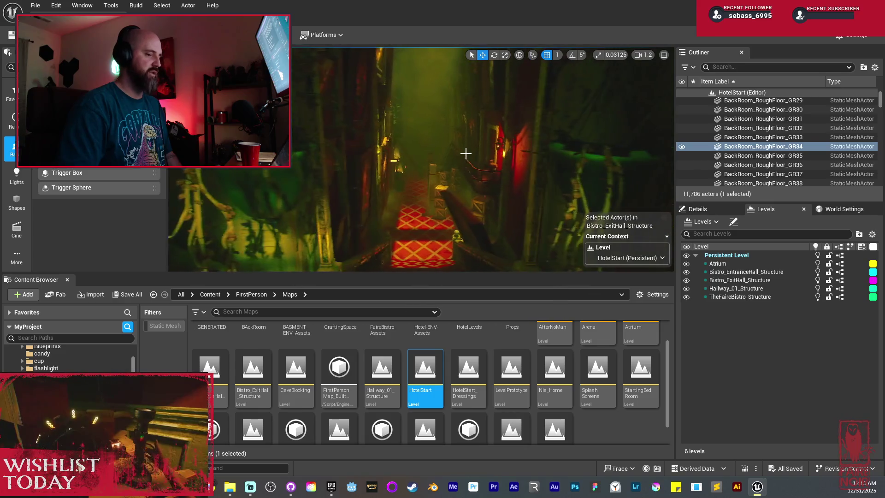
pyautogui.moveTo(410, 158); pyautogui.dragTo(397, 158)
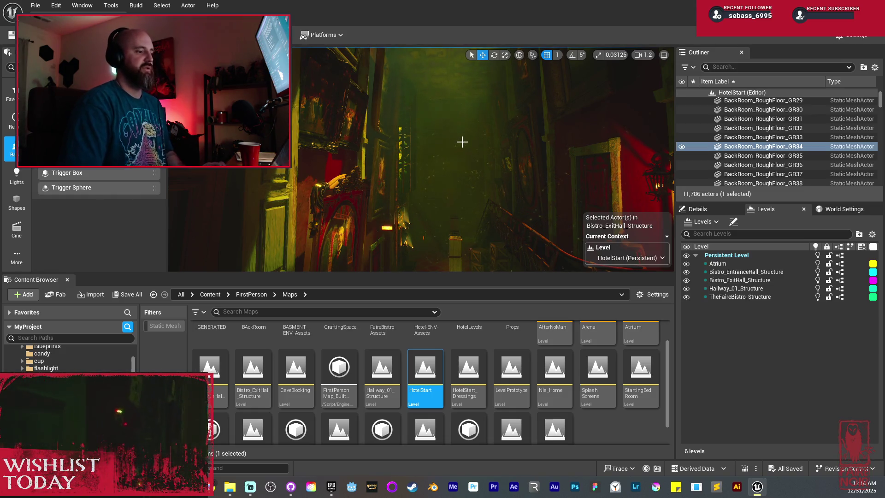
pyautogui.moveTo(454, 134); pyautogui.dragTo(492, 148)
# - Start a Play From Here session on the storeroom floor and enlarge the game view
pyautogui.rightClick(493, 147)
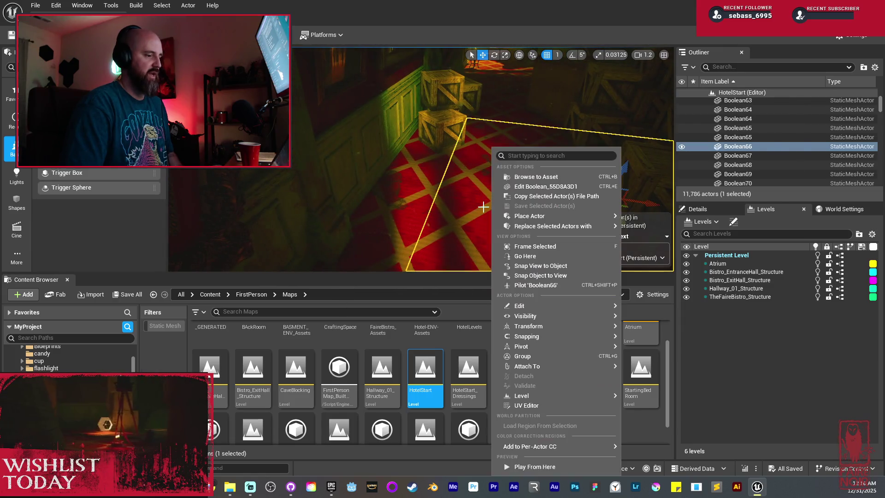
pyautogui.click(569, 467)
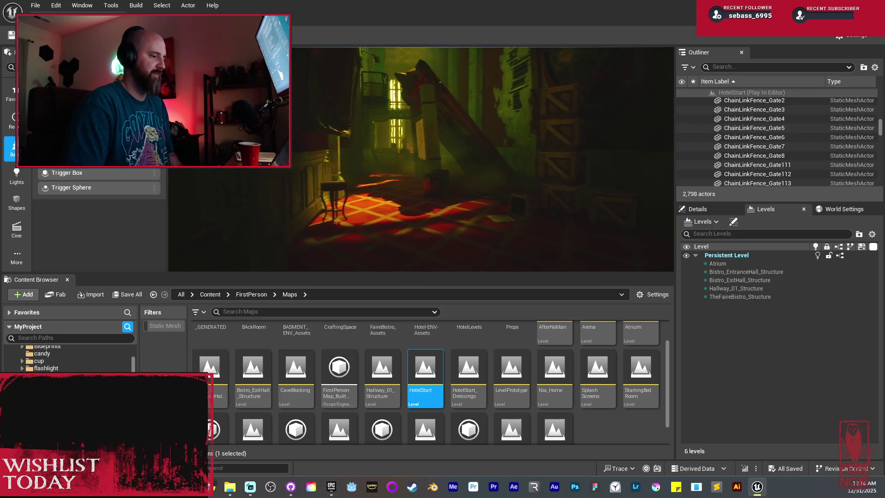
pyautogui.press('F11')
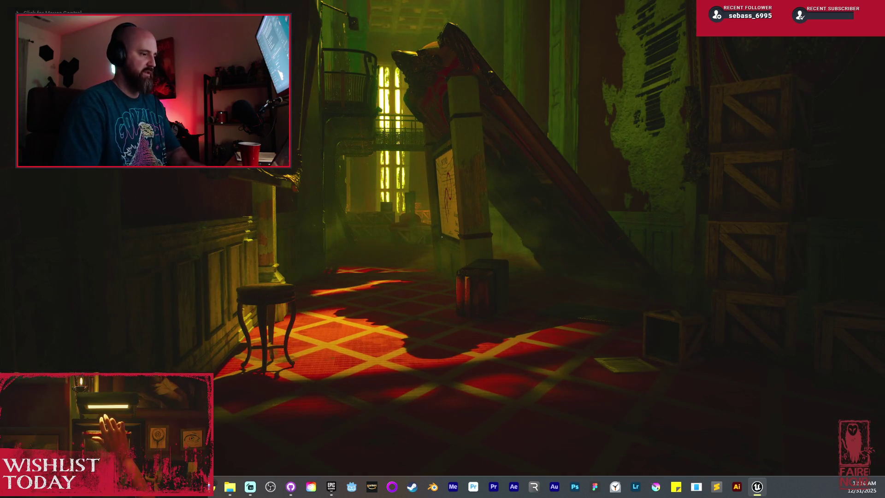
# - In the running game, open the dresser drawer, then stop the play session with Esc
pyautogui.click(443, 249)
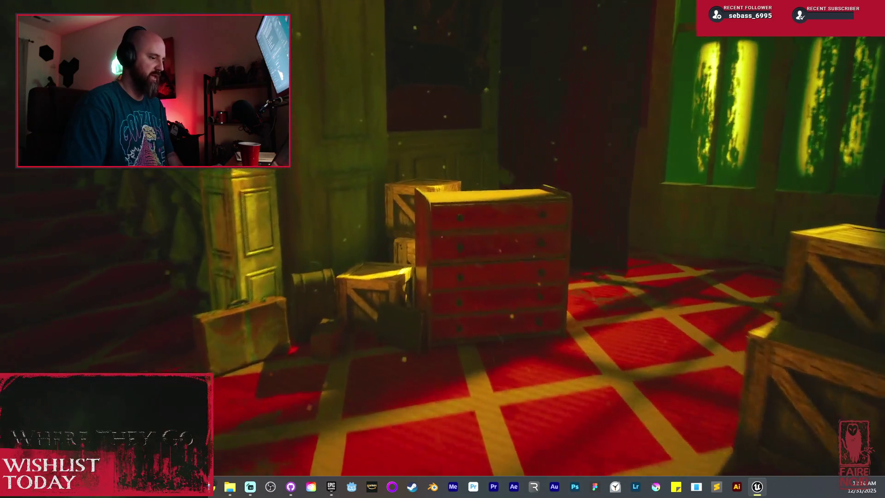
pyautogui.press('e')
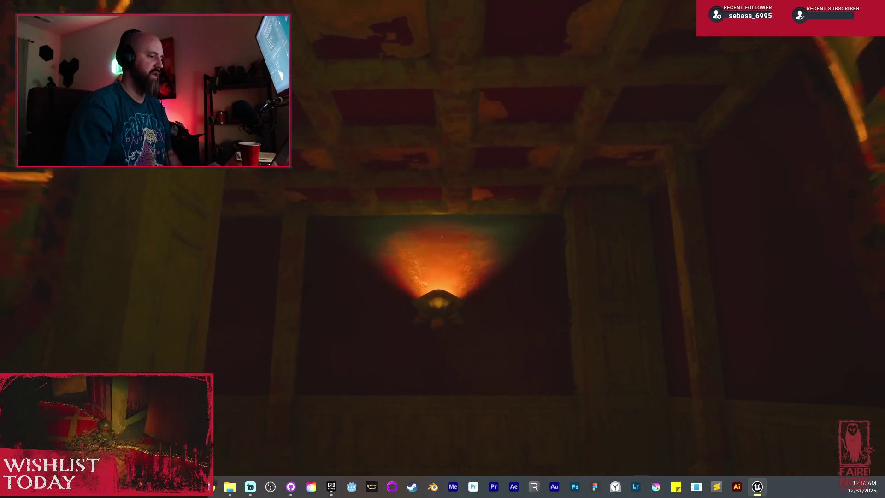
pyautogui.press('Escape')
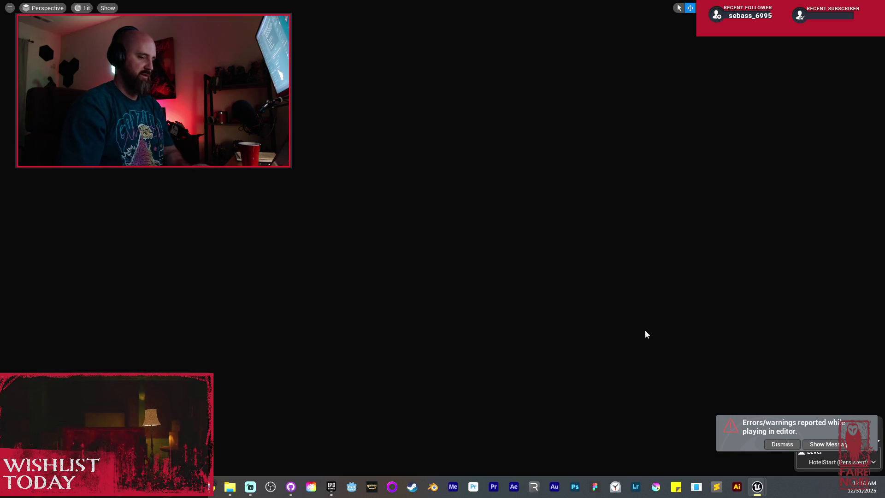
# - Dismiss the play errors/warnings notice and switch the viewport to Unlit rendering
pyautogui.click(783, 444)
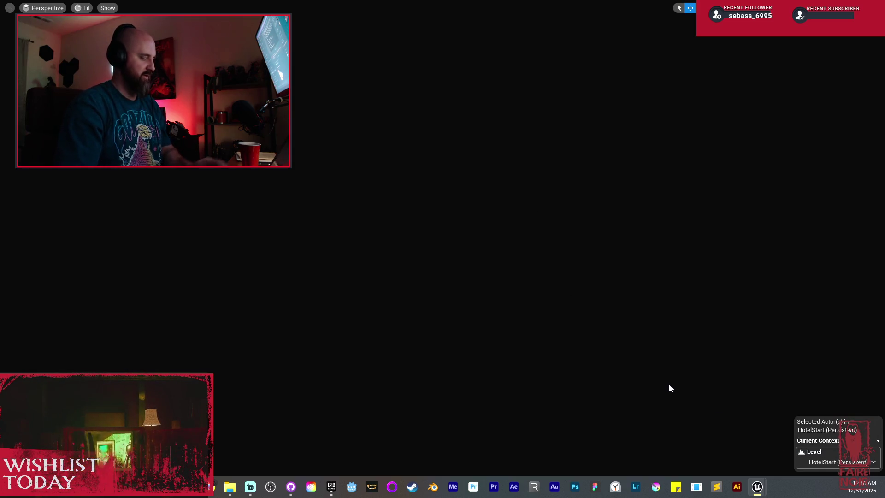
pyautogui.hotkey('alt', '3')
pyautogui.moveTo(605, 305); pyautogui.dragTo(604, 304)
# - Fly up to the FAIRE BISTRO and ATRIUM signs and select the brass archway support
pyautogui.moveTo(416, 253); pyautogui.dragTo(416, 253)
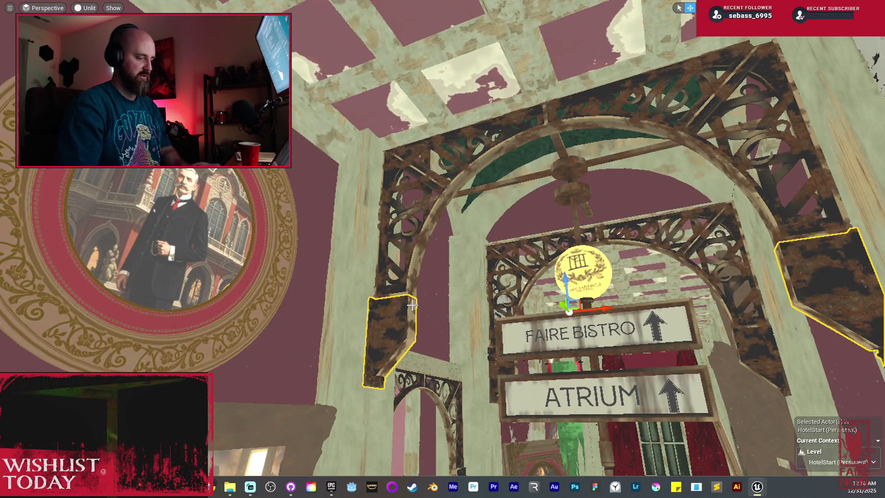
pyautogui.press('F11')
pyautogui.click(723, 214)
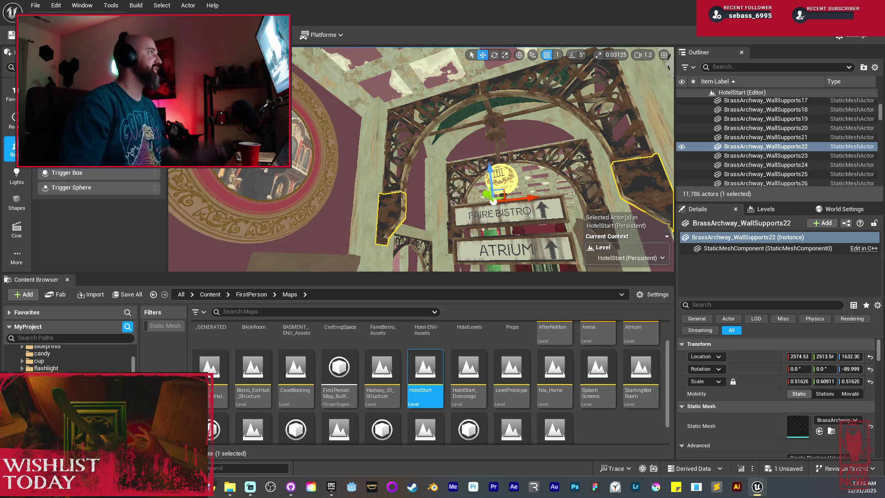
# - Open the brass archway mesh and add box simplified collisions over its left and right pieces
pyautogui.hotkey('ctrl', 'e')
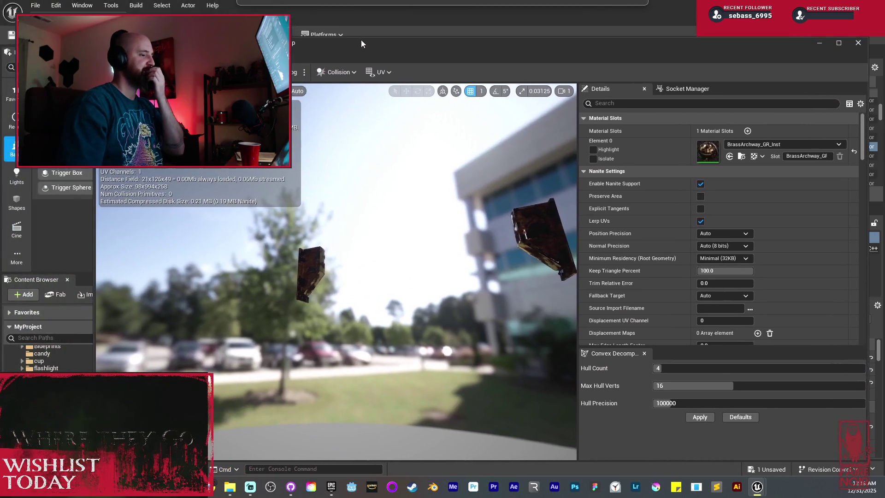
pyautogui.click(351, 76)
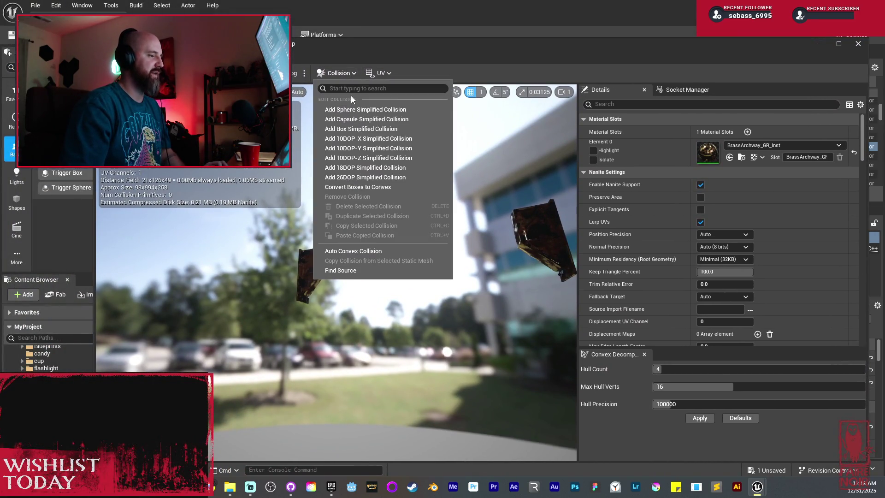
pyautogui.click(363, 130)
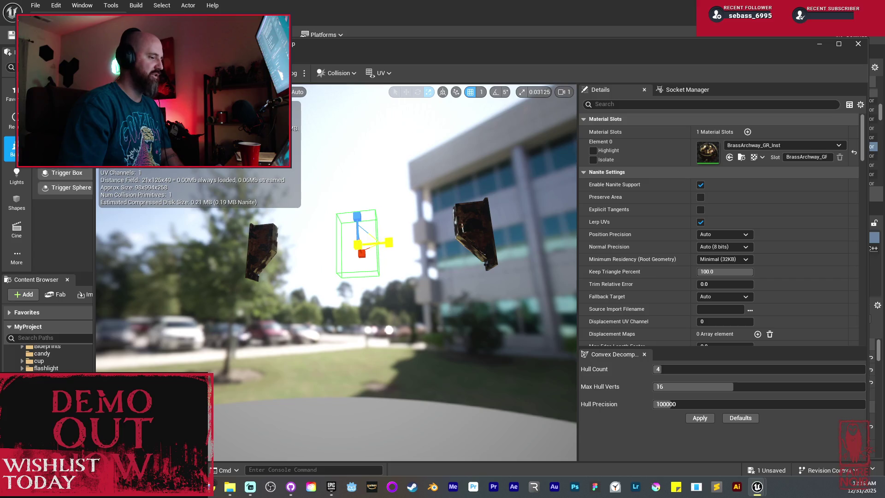
pyautogui.moveTo(380, 245); pyautogui.dragTo(302, 257)
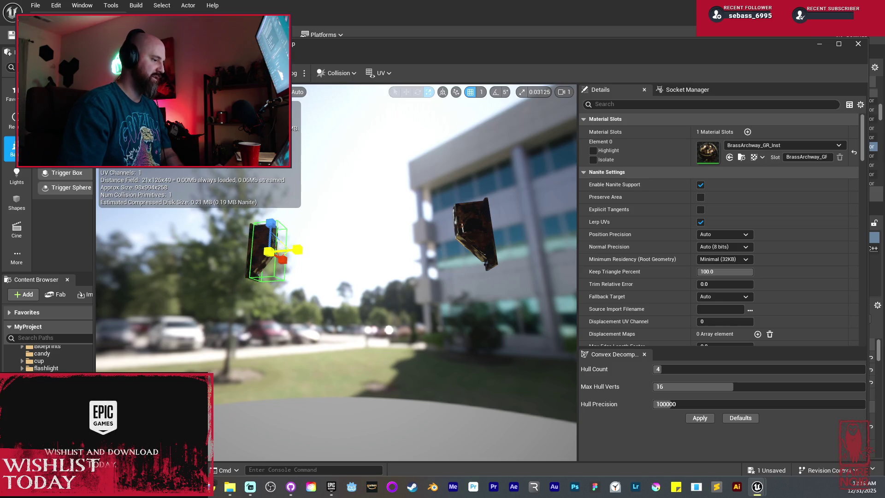
pyautogui.moveTo(355, 263); pyautogui.dragTo(323, 258)
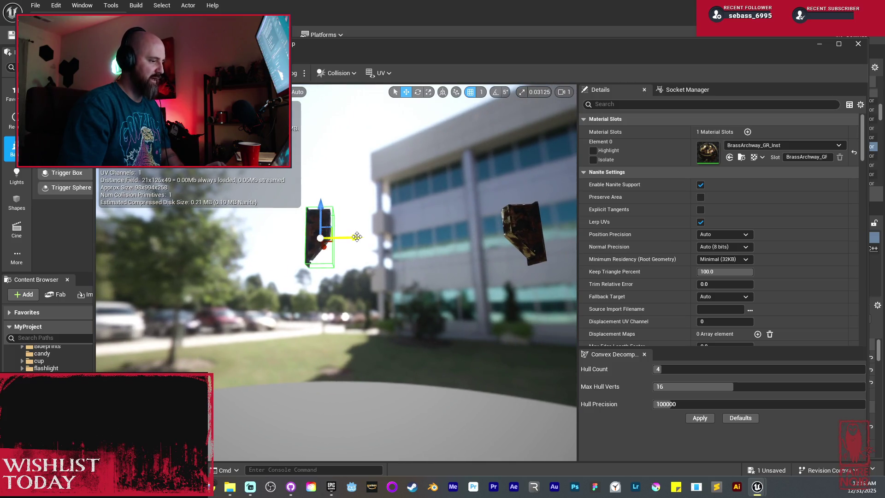
pyautogui.moveTo(445, 237); pyautogui.dragTo(542, 235)
pyautogui.moveTo(371, 235); pyautogui.dragTo(429, 228)
# - Save the mesh collision changes, close the mesh editor, and reopen the archway mesh
pyautogui.hotkey('ctrl', 's')
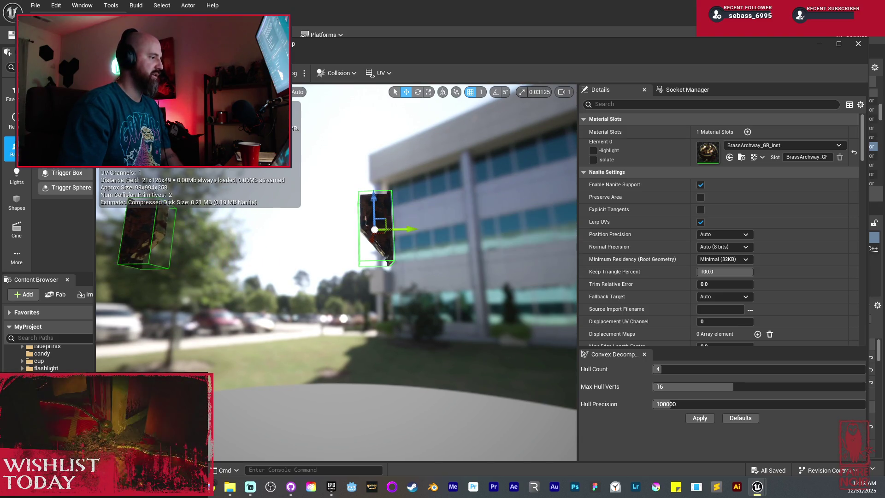
pyautogui.hotkey('alt', 'F4')
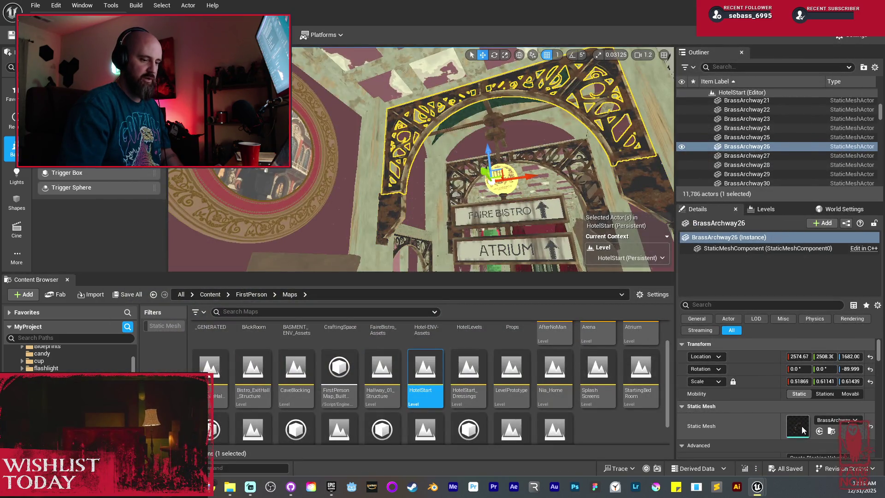
pyautogui.hotkey('ctrl', 'e')
# - Replace the archway's box collision with four convex hulls, save the mesh and close its editor
pyautogui.moveTo(418, 231); pyautogui.dragTo(362, 213)
pyautogui.click(336, 73)
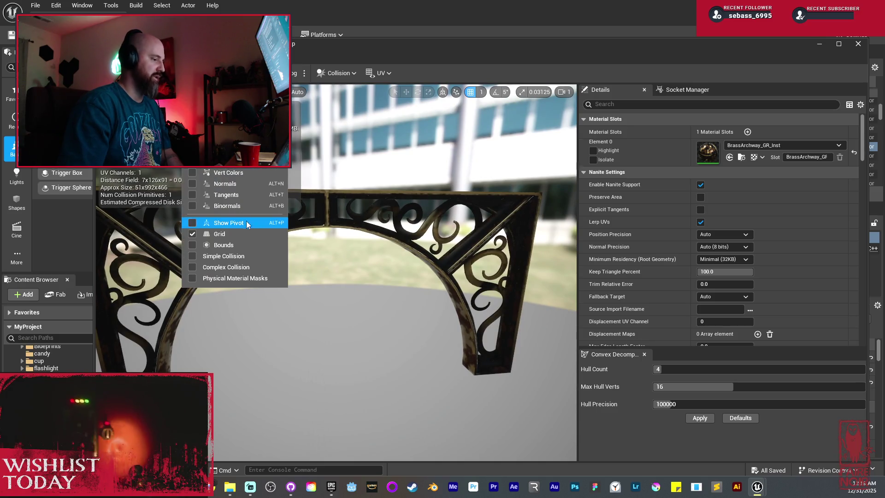
pyautogui.click(245, 247)
pyautogui.click(379, 311)
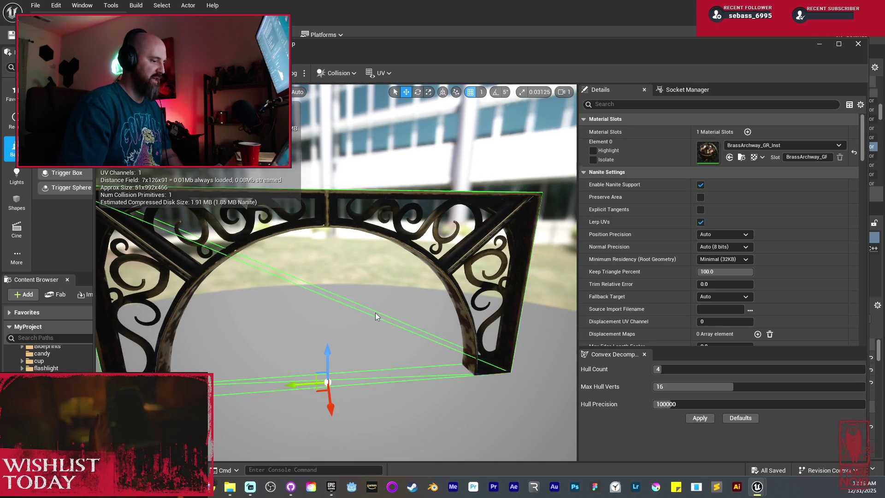
pyautogui.click(697, 422)
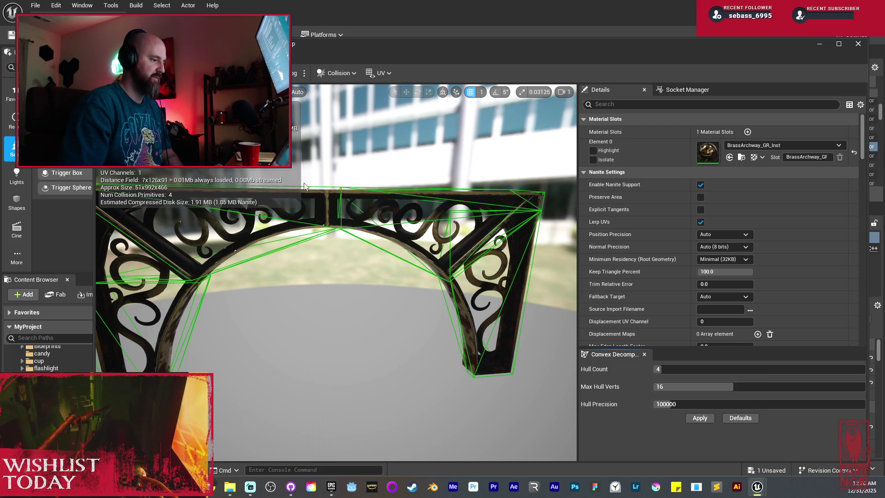
pyautogui.hotkey('ctrl', 's')
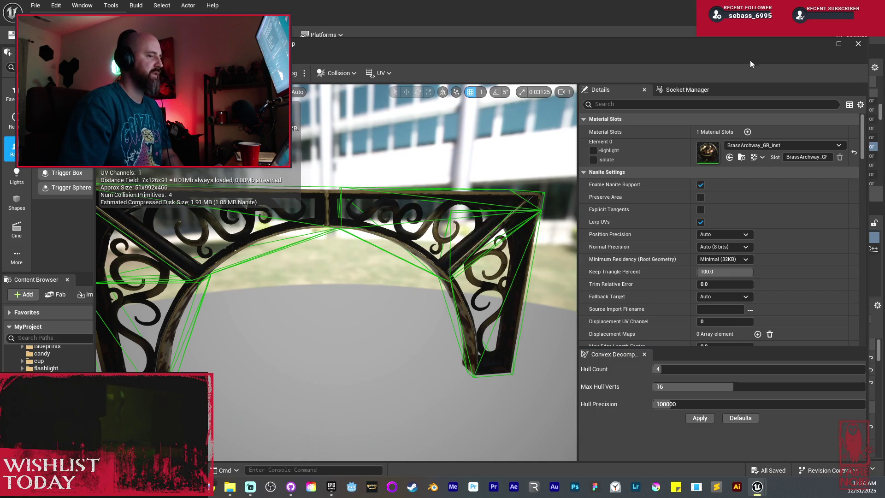
pyautogui.click(859, 43)
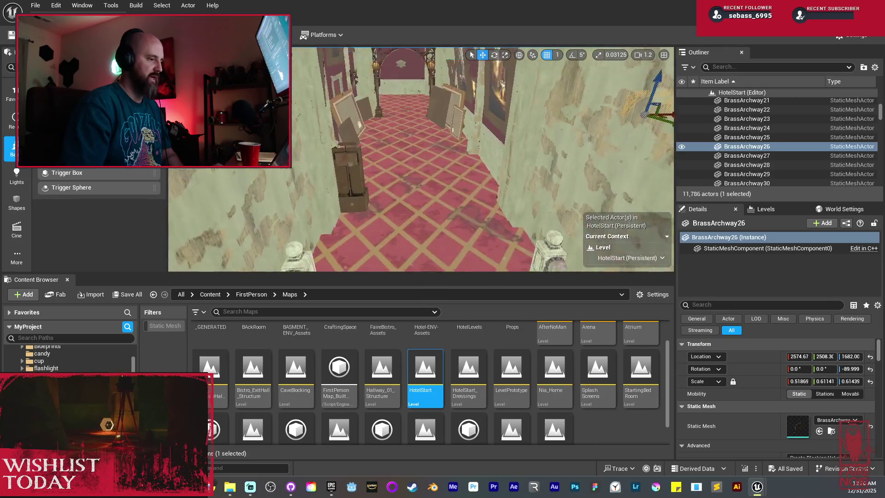
# - Select the hallway floor piece Boolean114 and start Play in the editor with Alt+P
pyautogui.rightClick(440, 184)
pyautogui.click(490, 457)
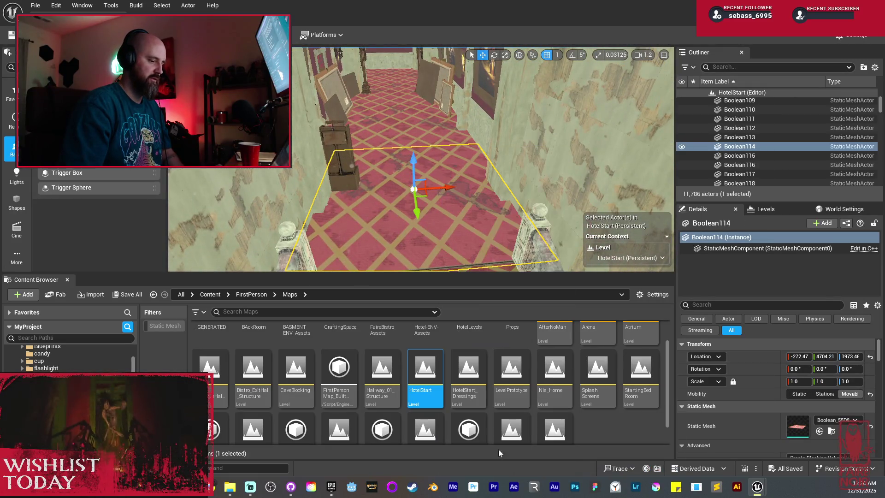
pyautogui.hotkey('alt', 'p')
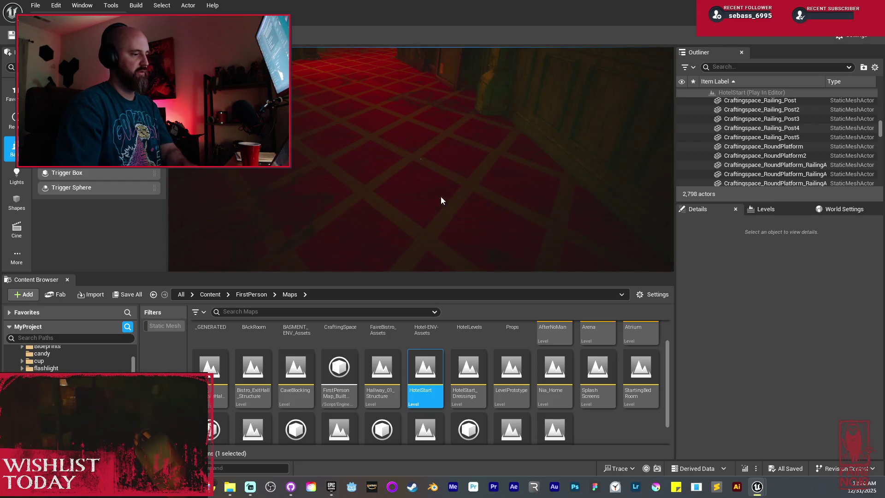
pyautogui.press('F11')
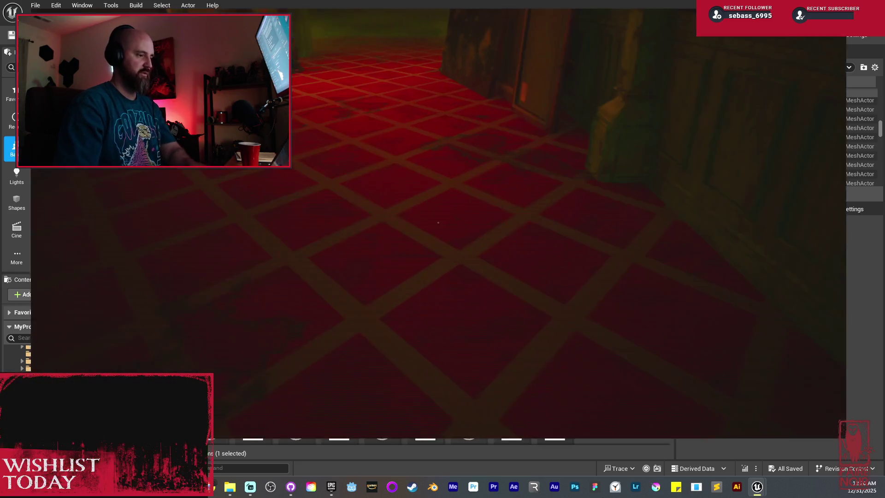
pyautogui.click(442, 237)
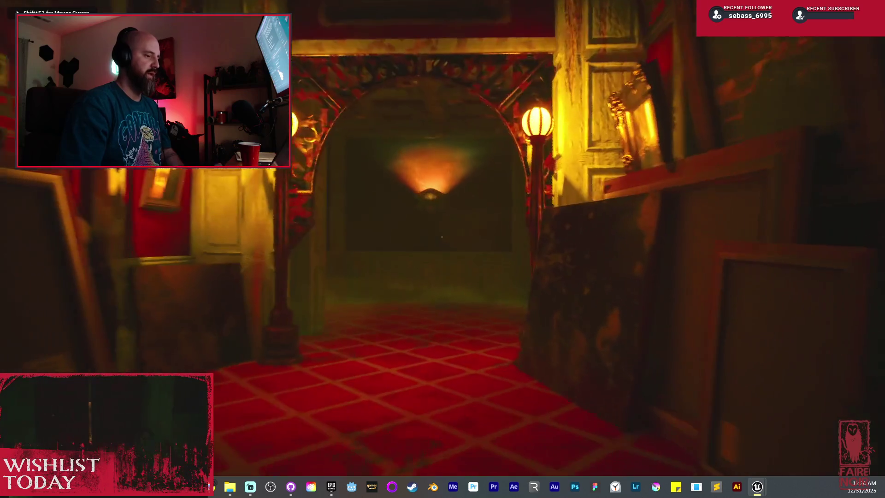
pyautogui.press('w')
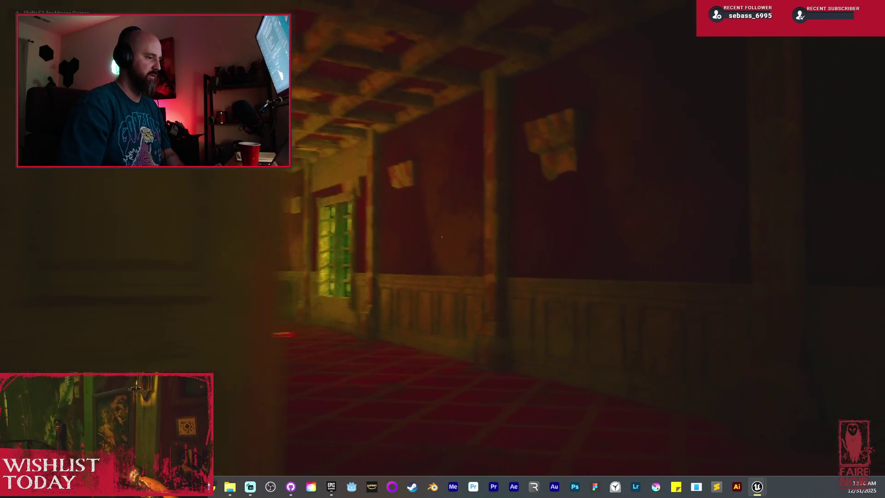
pyautogui.press('w')
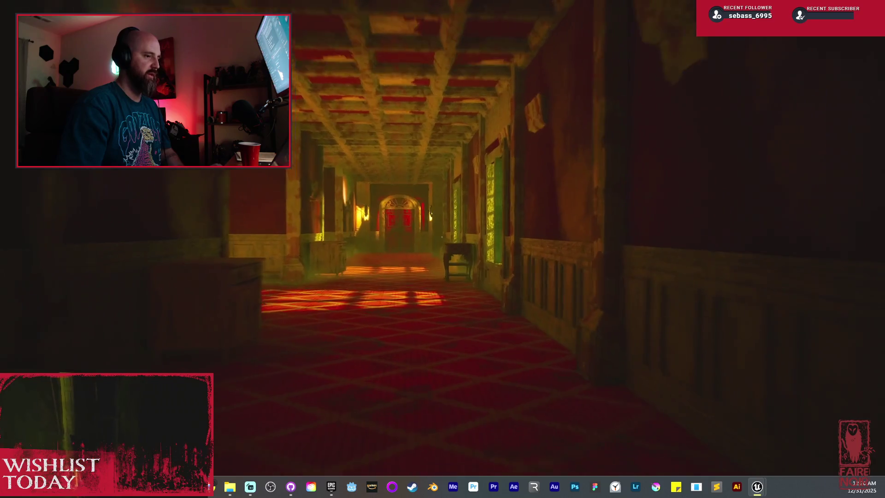
pyautogui.moveTo(442, 237)
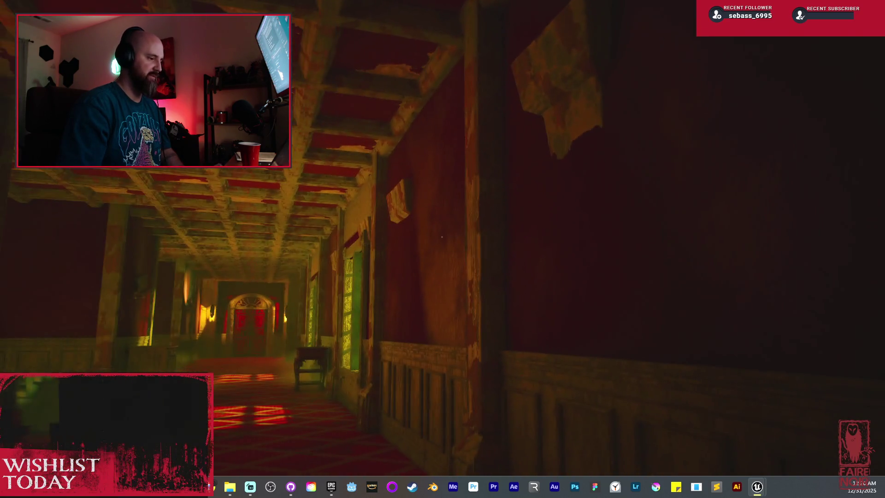
pyautogui.press('w')
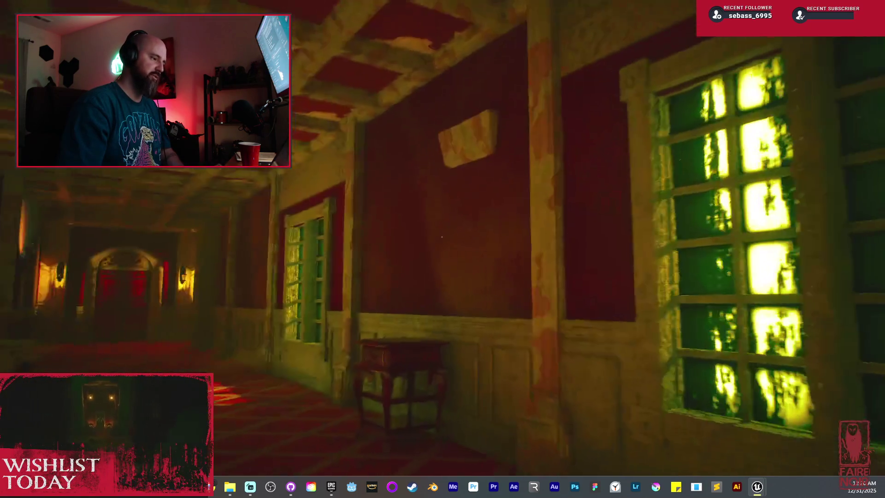
pyautogui.press('w')
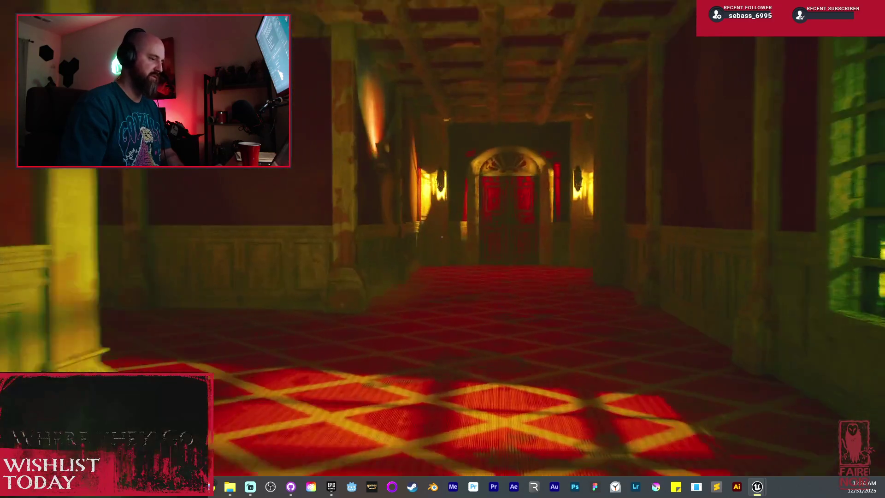
pyautogui.press('w')
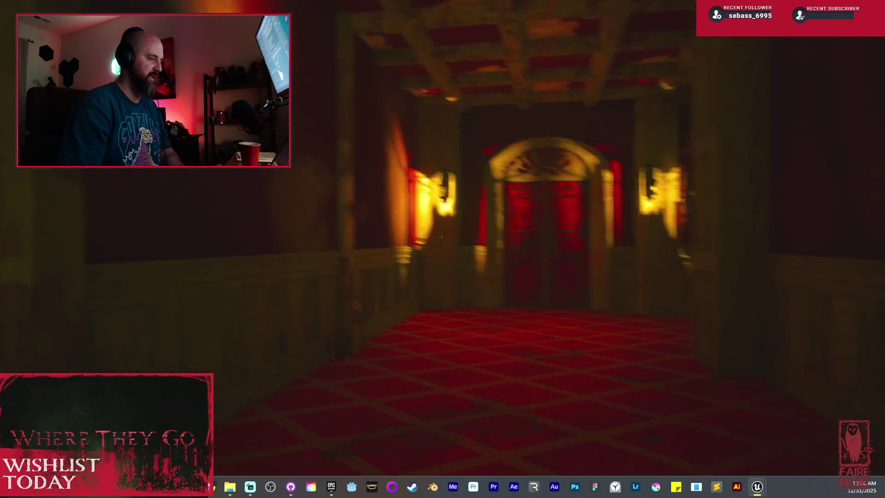
pyautogui.press('Escape')
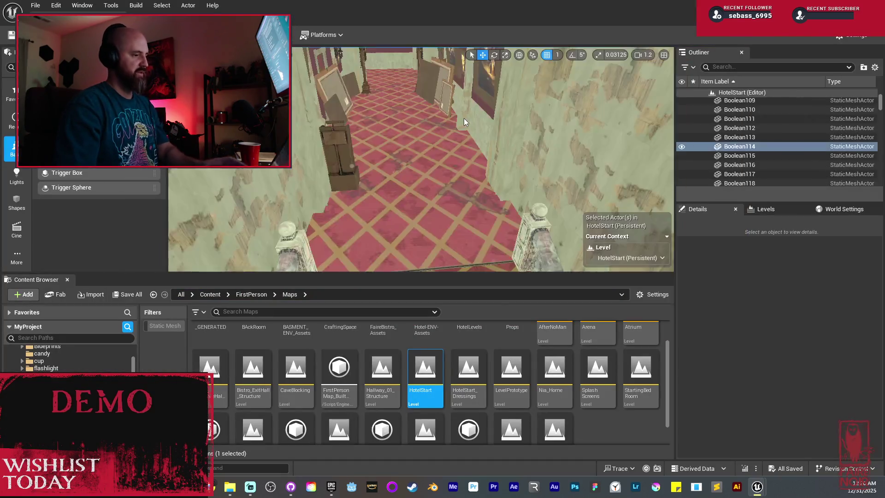
# - Select four beam-degraded-tall actors, scale their Y down to 0.82563, then clear the selection
pyautogui.press('a')
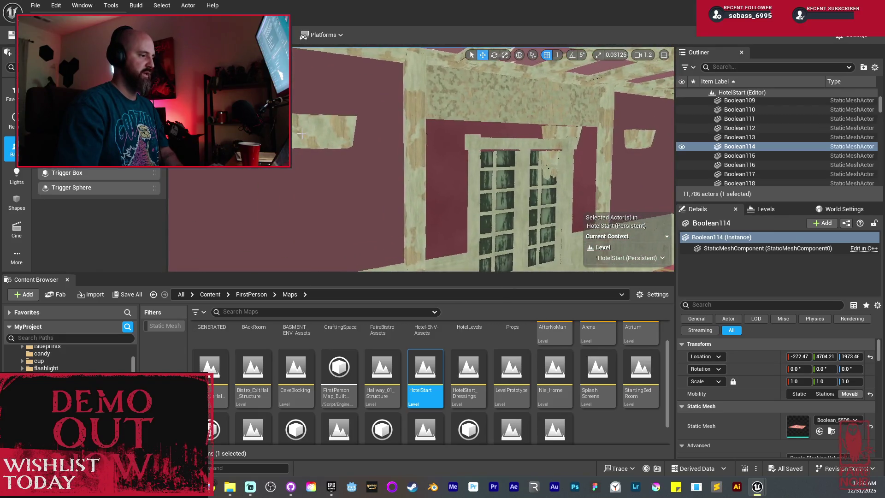
pyautogui.click(301, 134)
pyautogui.keyDown('ctrl'); pyautogui.click(426, 134); pyautogui.keyUp('ctrl')
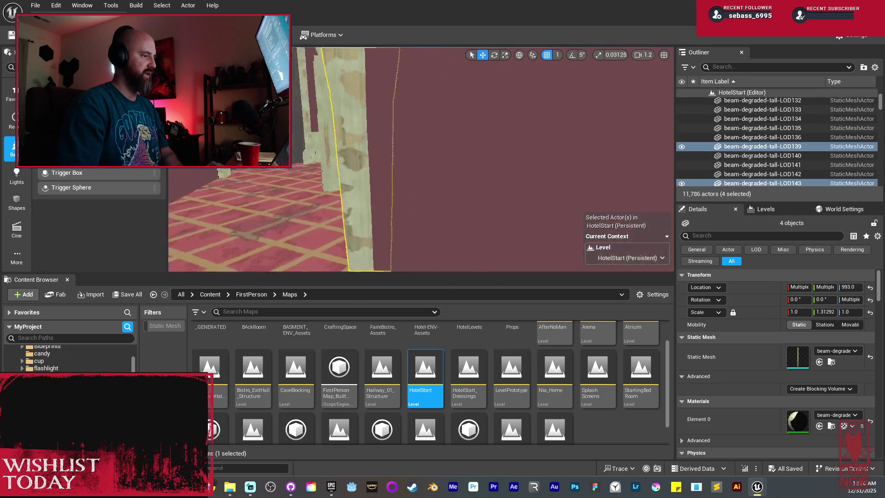
pyautogui.keyDown('ctrl'); pyautogui.click(425, 60); pyautogui.keyUp('ctrl')
pyautogui.moveTo(426, 60); pyautogui.dragTo(401, 72)
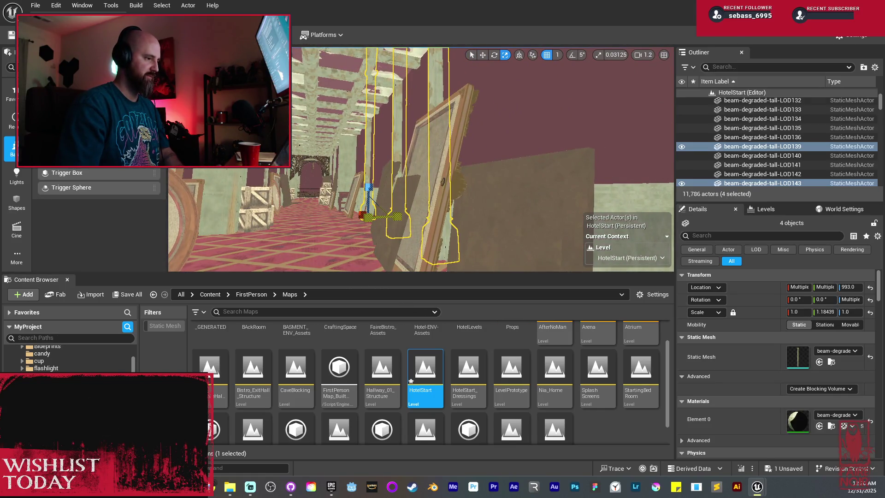
pyautogui.moveTo(398, 215); pyautogui.dragTo(404, 217)
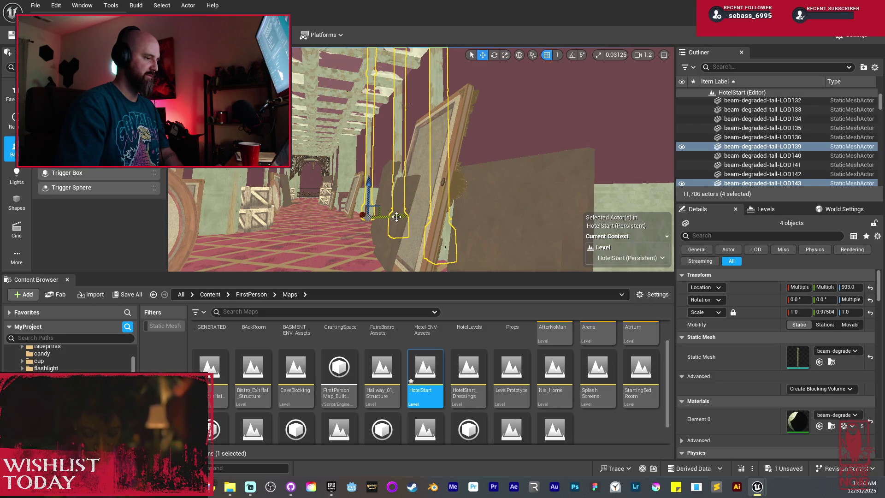
pyautogui.press('r')
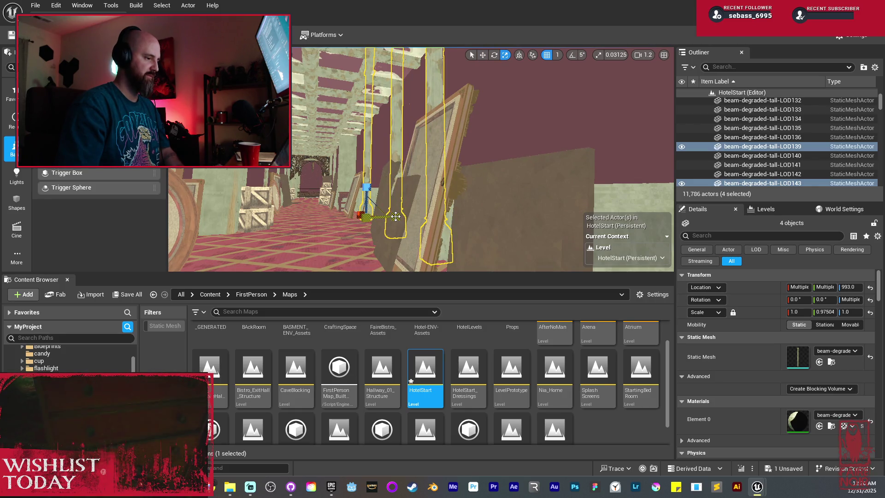
pyautogui.moveTo(395, 216)
pyautogui.mouseDown()
pyautogui.moveTo(383, 216)
pyautogui.moveTo(432, 217)
pyautogui.moveTo(432, 230)
pyautogui.moveTo(489, 186)
pyautogui.mouseUp()
pyautogui.press('w')
pyautogui.press('Escape')
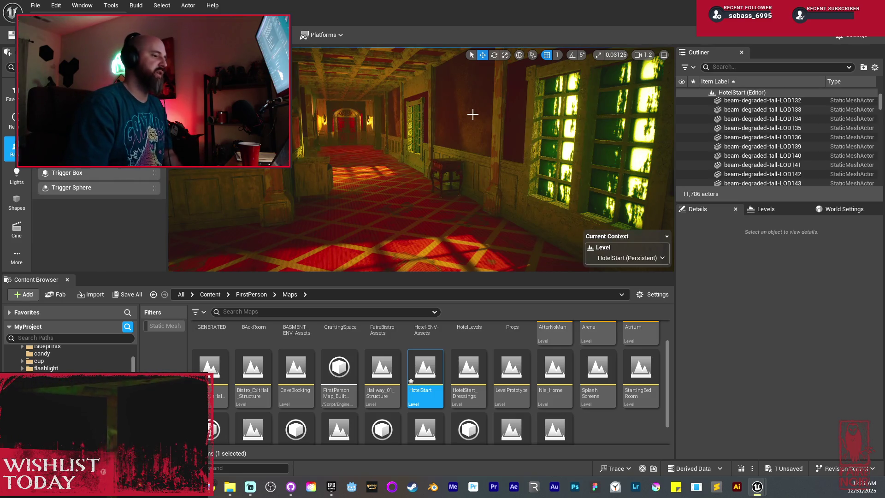
# - Fly from the windowed hallway past the vine-covered staircase into the dark corridor facing the red-lit figure
pyautogui.moveTo(437, 143); pyautogui.dragTo(430, 146)
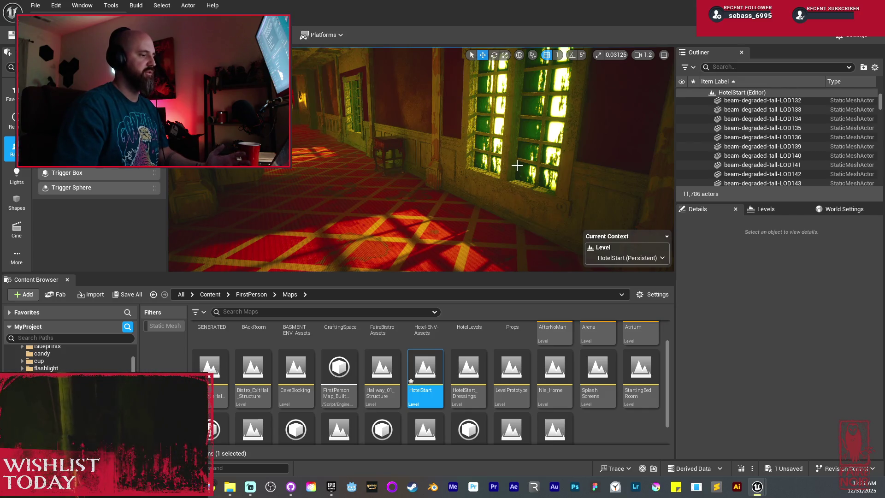
pyautogui.moveTo(495, 180)
pyautogui.mouseDown()
pyautogui.moveTo(457, 181)
pyautogui.moveTo(470, 138)
pyautogui.mouseUp()
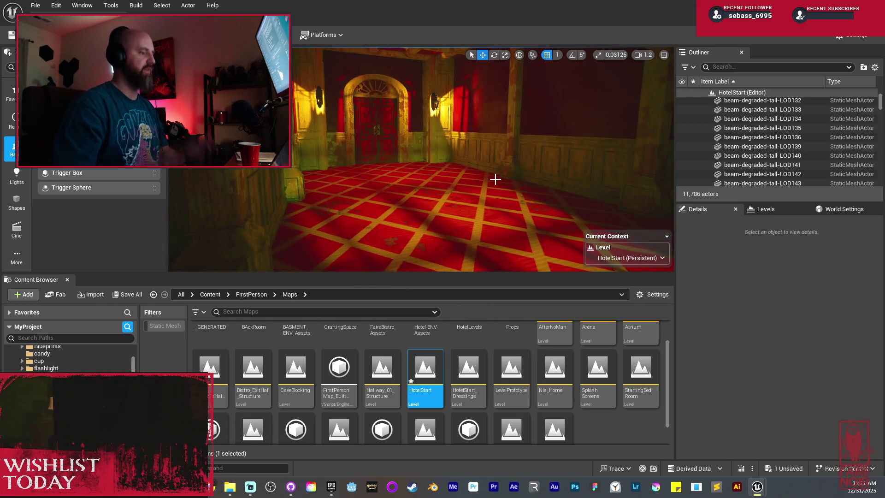
pyautogui.moveTo(483, 174)
pyautogui.mouseDown()
pyautogui.moveTo(443, 171)
pyautogui.moveTo(485, 172)
pyautogui.mouseUp()
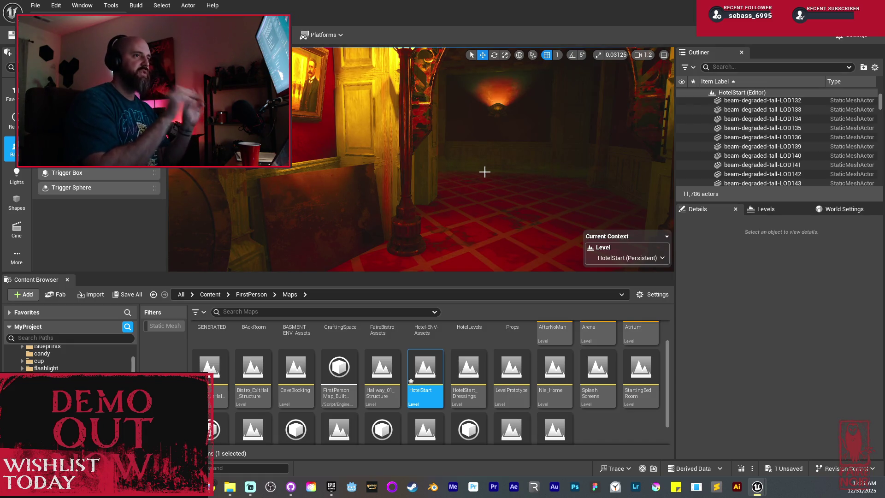
pyautogui.moveTo(462, 171); pyautogui.dragTo(383, 186)
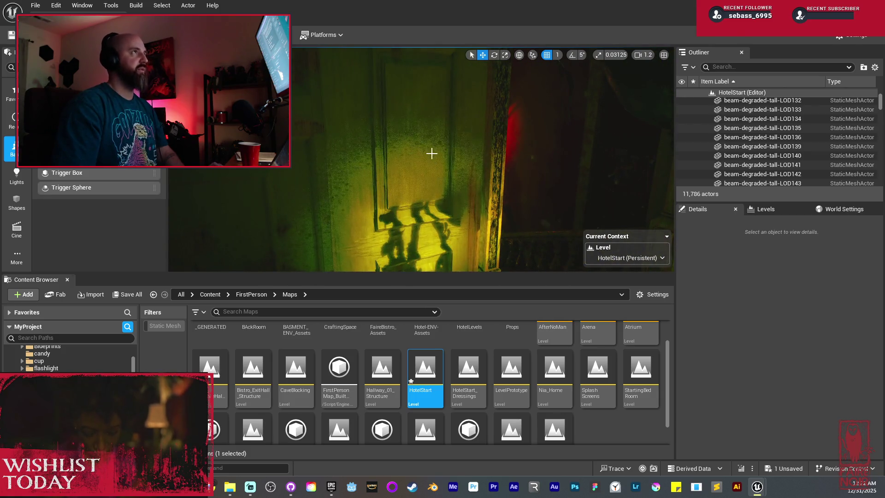
pyautogui.moveTo(459, 156); pyautogui.dragTo(458, 155)
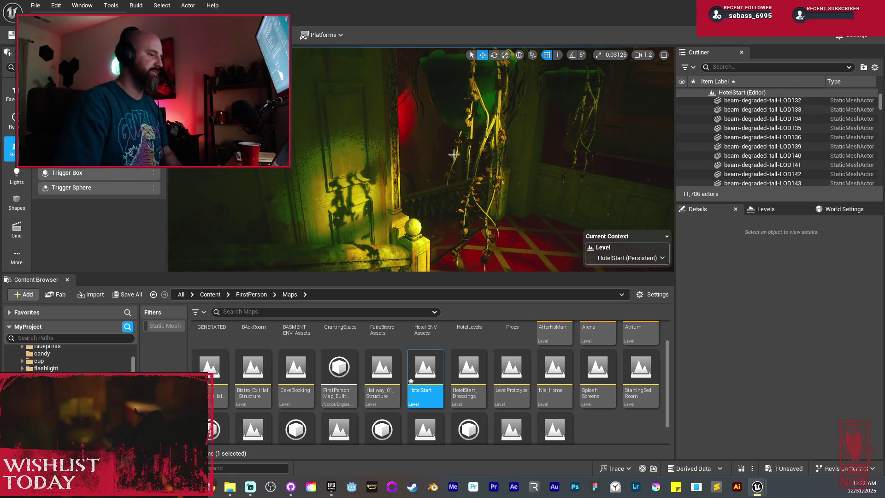
pyautogui.moveTo(454, 154)
pyautogui.mouseDown()
pyautogui.moveTo(436, 208)
pyautogui.moveTo(435, 191)
pyautogui.moveTo(422, 189)
pyautogui.moveTo(442, 165)
pyautogui.mouseUp()
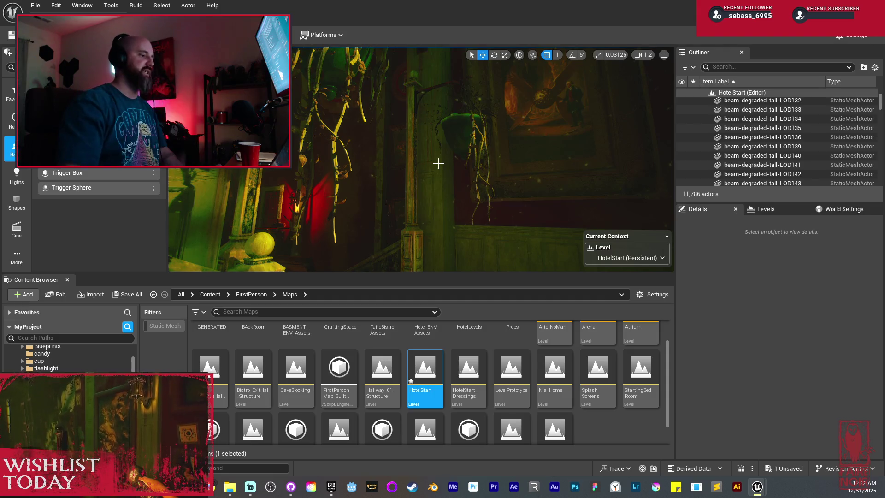
pyautogui.moveTo(438, 164); pyautogui.dragTo(438, 163)
pyautogui.scroll(-2, 439, 163)
# - Fly down the corridor toward the red door, then through the wooden archway toward the patterned-carpet room
pyautogui.moveTo(476, 137); pyautogui.dragTo(477, 137)
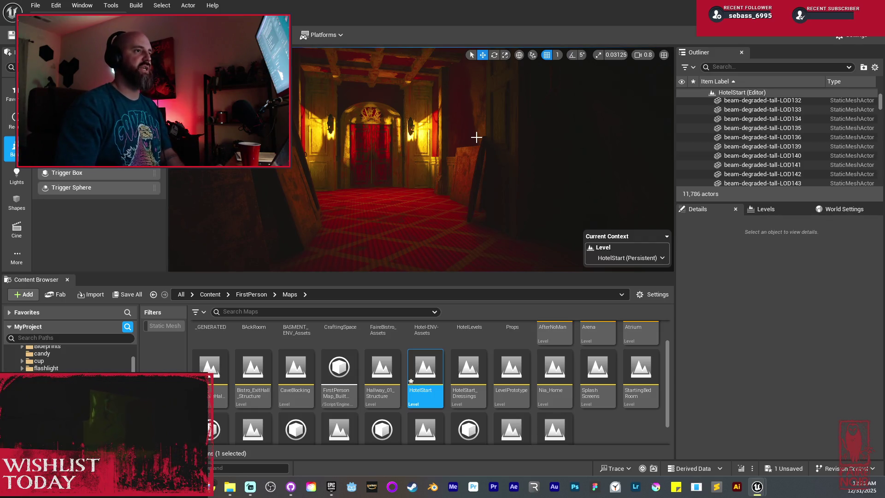
pyautogui.moveTo(477, 137); pyautogui.dragTo(474, 136)
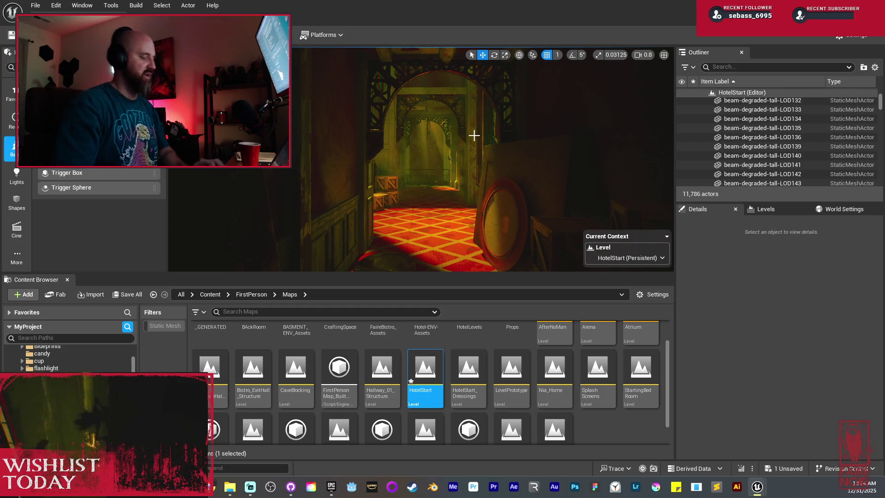
pyautogui.moveTo(468, 131); pyautogui.dragTo(444, 111)
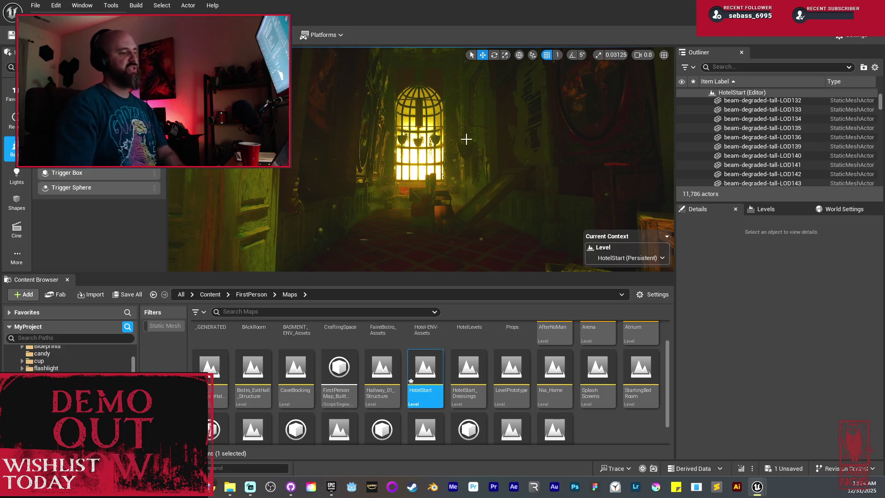
# - Fly past the carpet, crates and wooden door up to the glowing caged arched window, adjusting camera speed
pyautogui.moveTo(452, 167)
pyautogui.mouseDown()
pyautogui.moveTo(480, 243)
pyautogui.moveTo(428, 185)
pyautogui.moveTo(421, 159)
pyautogui.mouseUp()
pyautogui.moveTo(436, 195); pyautogui.dragTo(435, 196)
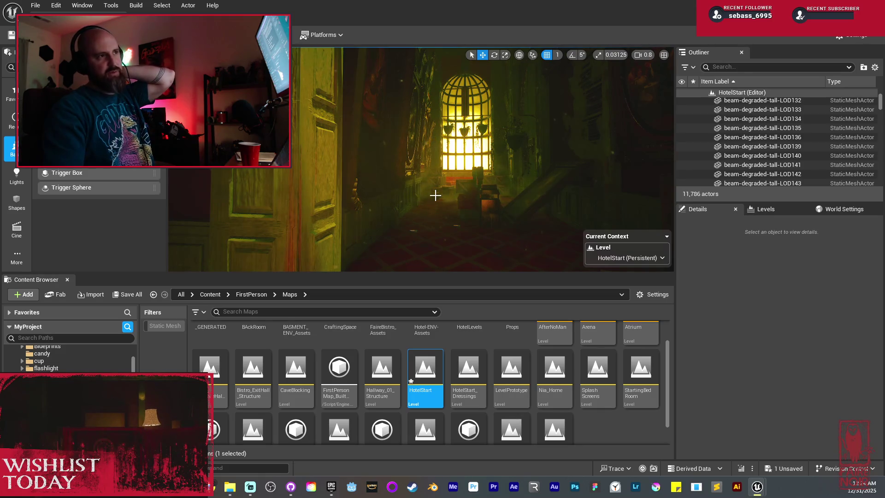
pyautogui.moveTo(421, 193); pyautogui.dragTo(484, 193)
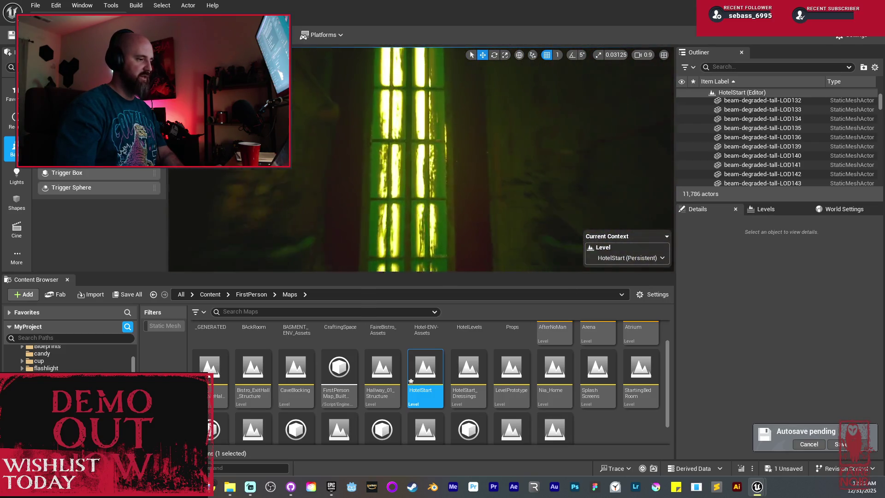
pyautogui.scroll(1, 421, 160)
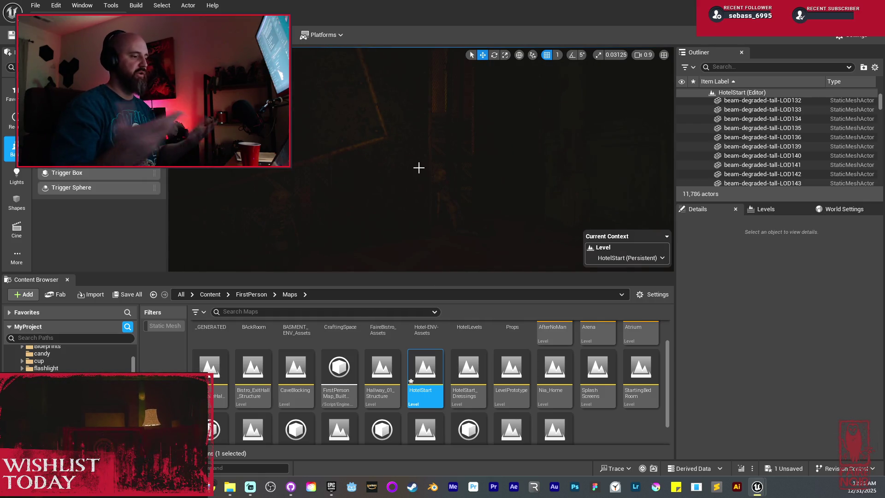
# - Fly through the furnished room toward the lit fence and lamp of the green-lit hallway
pyautogui.moveTo(431, 161); pyautogui.dragTo(440, 159)
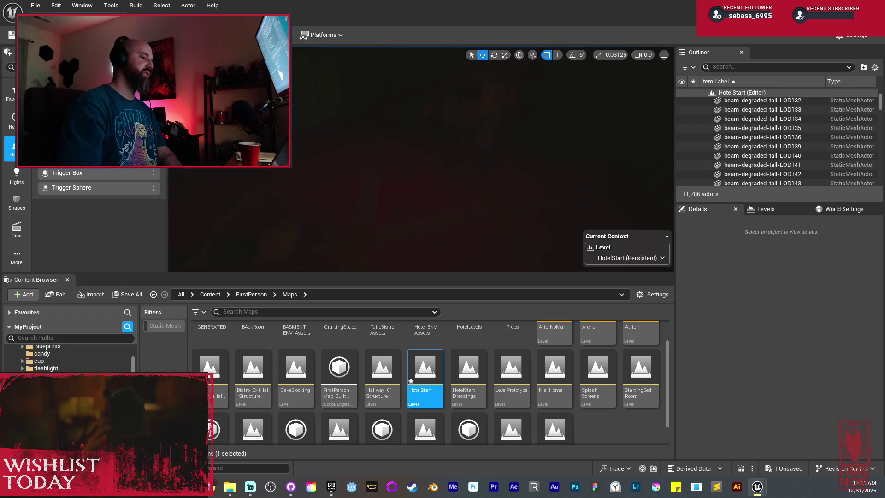
pyautogui.moveTo(440, 159); pyautogui.dragTo(471, 151)
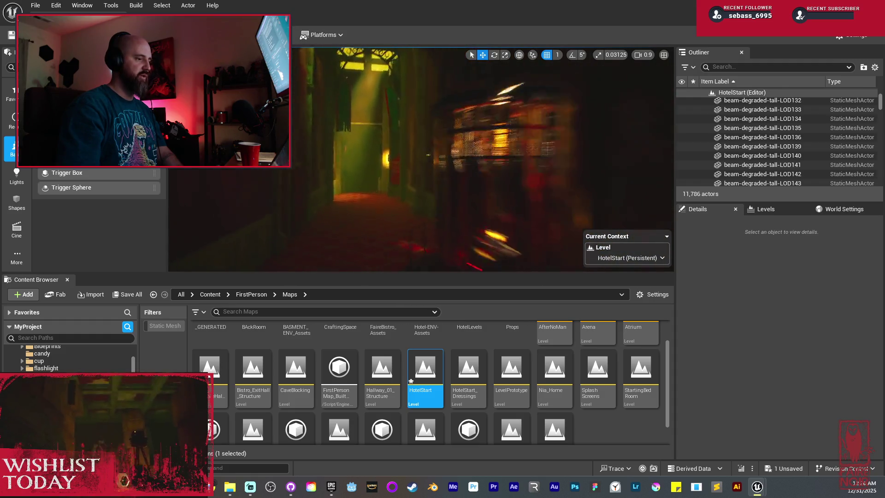
# - Lower the camera speed to 0.7 and fly through the red-lit room to the panelled wall by the door
pyautogui.scroll(-2, 420, 159)
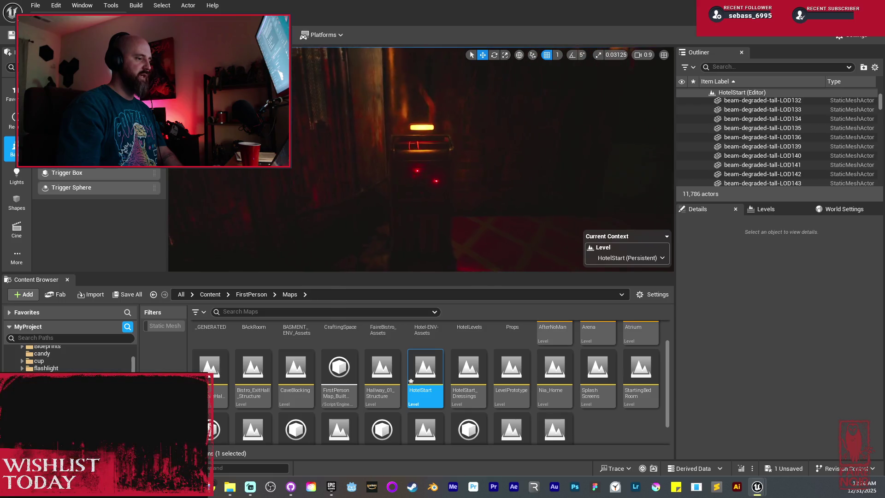
pyautogui.press('w')
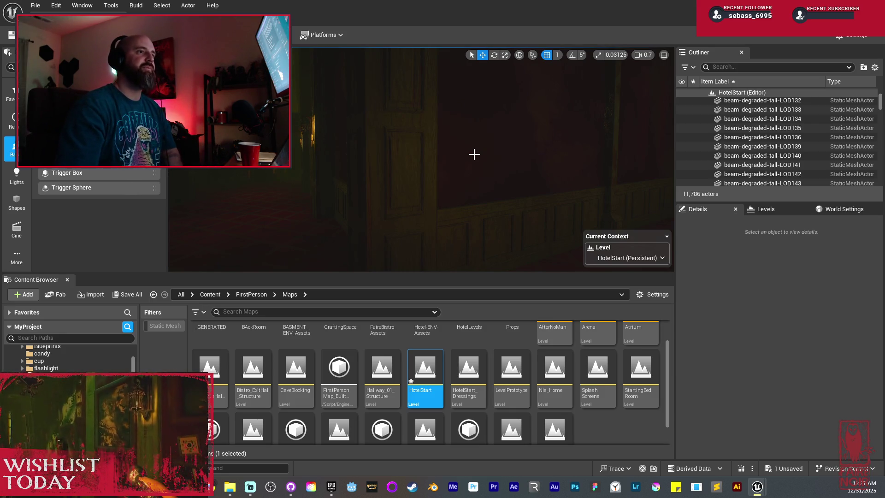
# - Turn from the panelled wall past the cart and look down the hallway to the lit pillars by the dais
pyautogui.moveTo(496, 150); pyautogui.dragTo(433, 159)
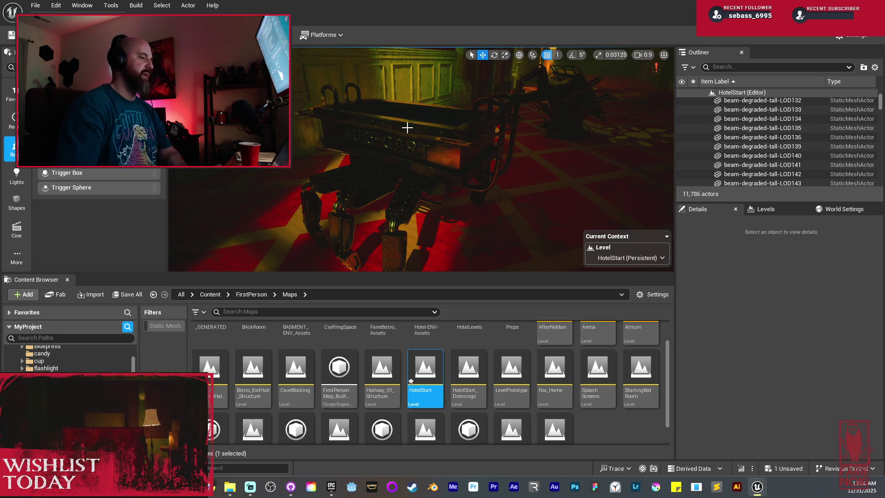
pyautogui.moveTo(406, 127)
pyautogui.mouseDown()
pyautogui.moveTo(388, 138)
pyautogui.moveTo(351, 131)
pyautogui.moveTo(388, 166)
pyautogui.moveTo(362, 213)
pyautogui.mouseUp()
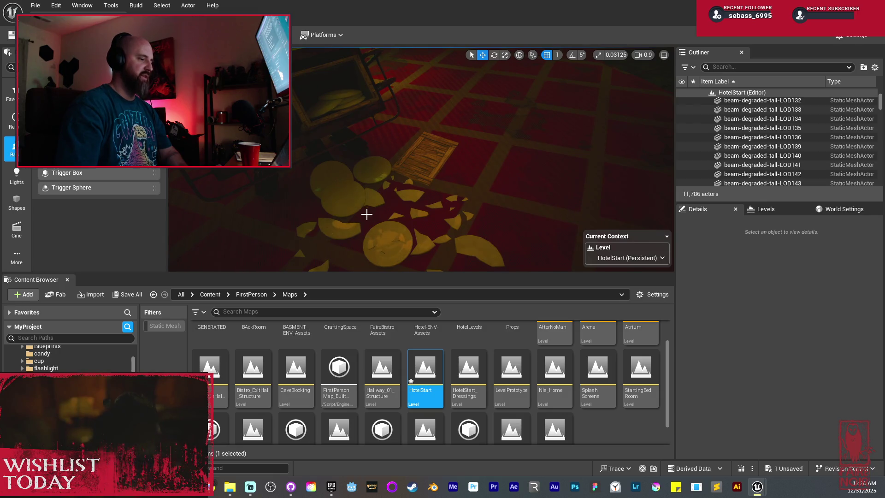
pyautogui.moveTo(471, 202)
pyautogui.mouseDown()
pyautogui.moveTo(463, 170)
pyautogui.moveTo(401, 204)
pyautogui.mouseUp()
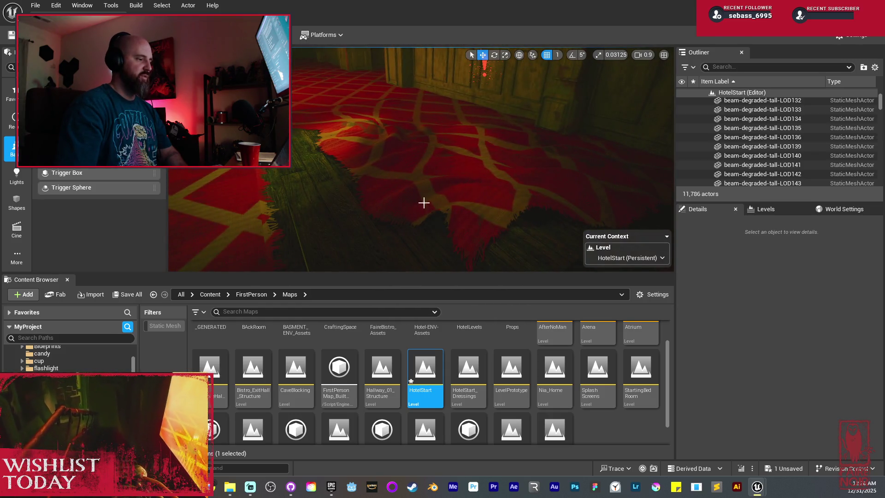
pyautogui.moveTo(453, 195)
pyautogui.mouseDown()
pyautogui.moveTo(456, 184)
pyautogui.moveTo(410, 183)
pyautogui.moveTo(447, 199)
pyautogui.mouseUp()
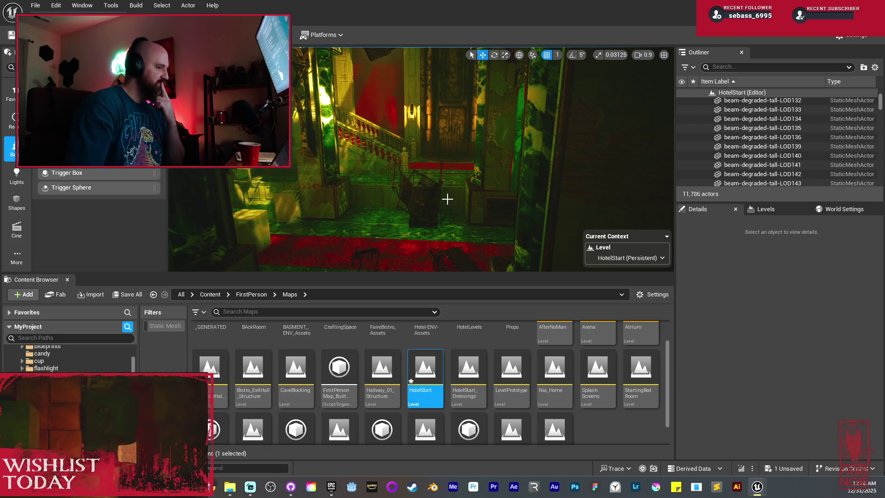
# - Swing the view away from the staircase hall, then back to look down the hallway from a new angle
pyautogui.moveTo(428, 188)
pyautogui.mouseDown()
pyautogui.moveTo(503, 195)
pyautogui.moveTo(489, 194)
pyautogui.mouseUp()
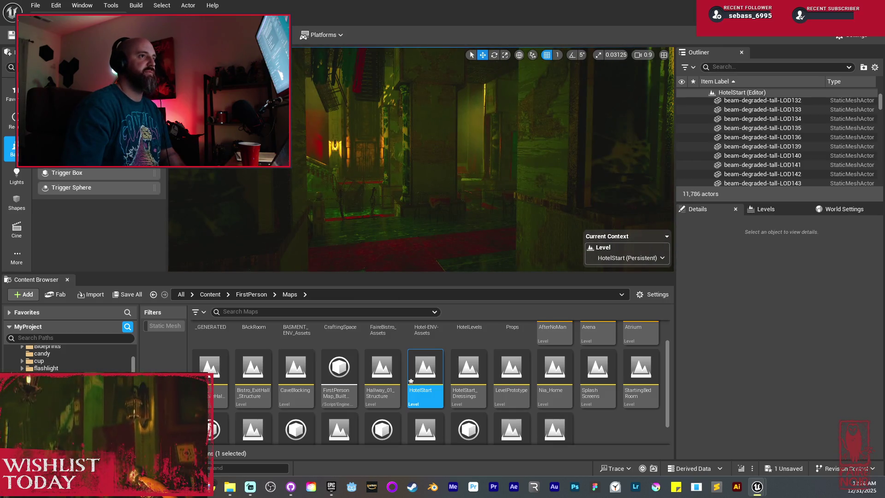
pyautogui.moveTo(489, 193)
pyautogui.mouseDown()
pyautogui.moveTo(415, 193)
pyautogui.moveTo(429, 188)
pyautogui.mouseUp()
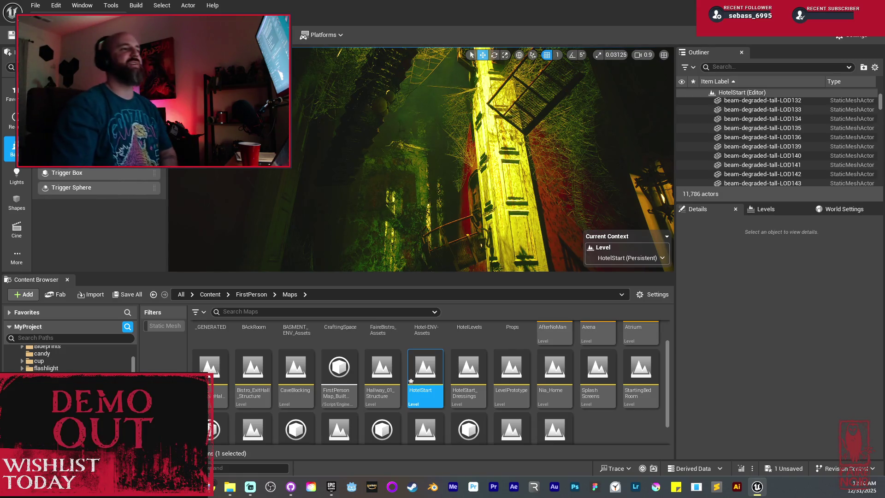
pyautogui.hotkey('alt', 'Tab')
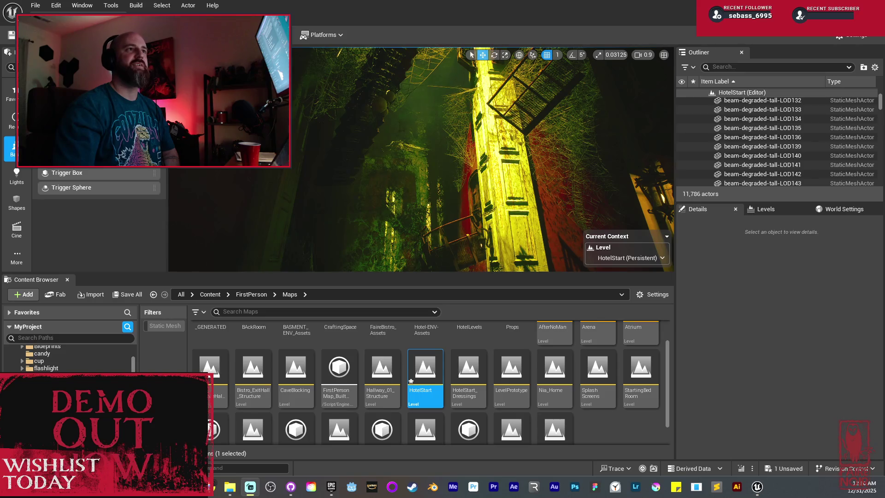